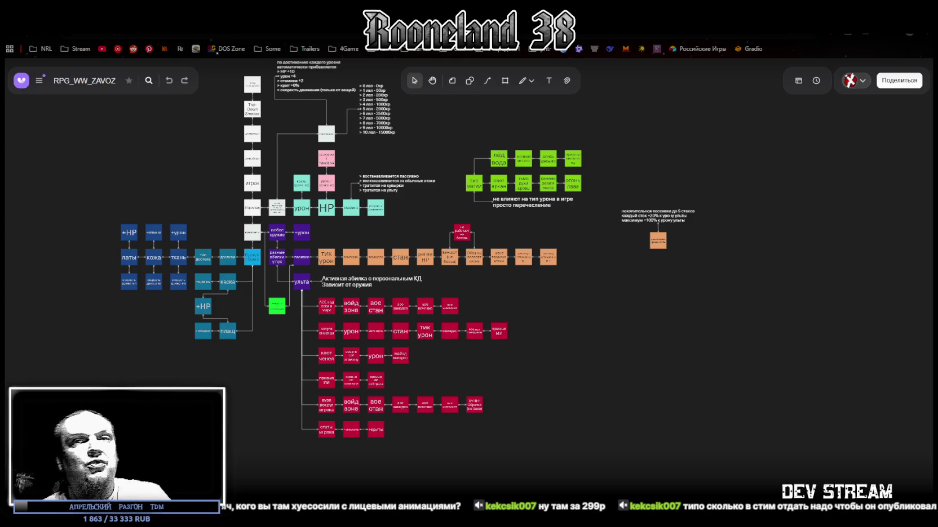
Step: Drag the browser down out of maximized view to reveal the Unity dungeon room scene
drag(627, 12, 625, 526)
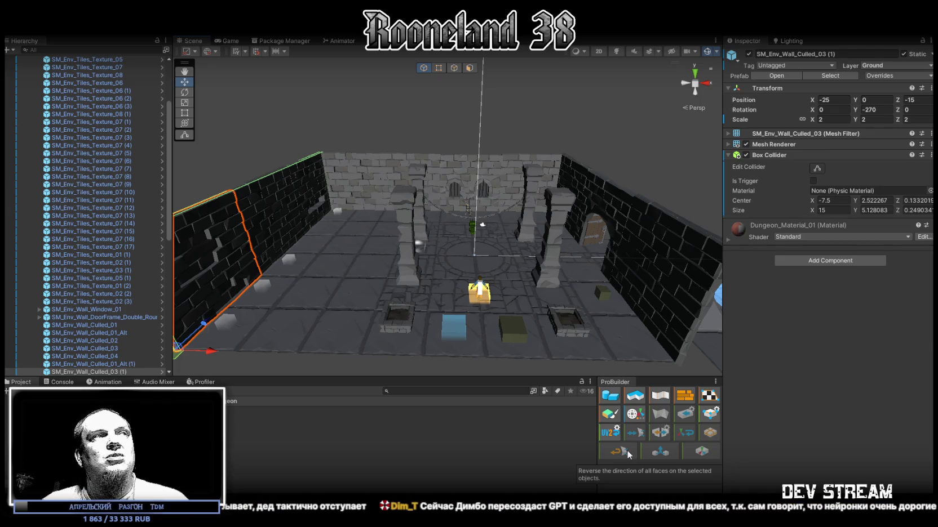
mouse_move(510, 311)
mouse_down()
mouse_move(498, 308)
mouse_move(506, 314)
mouse_up()
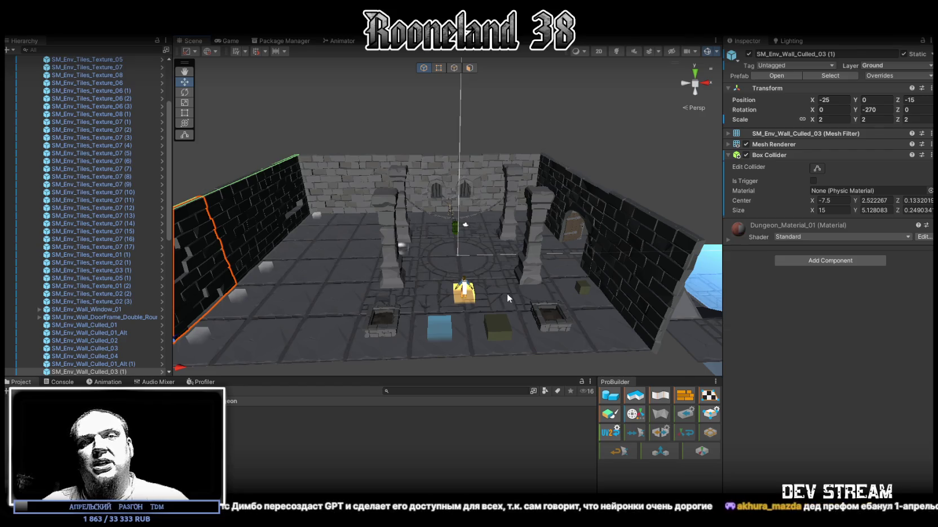
drag(512, 293, 510, 294)
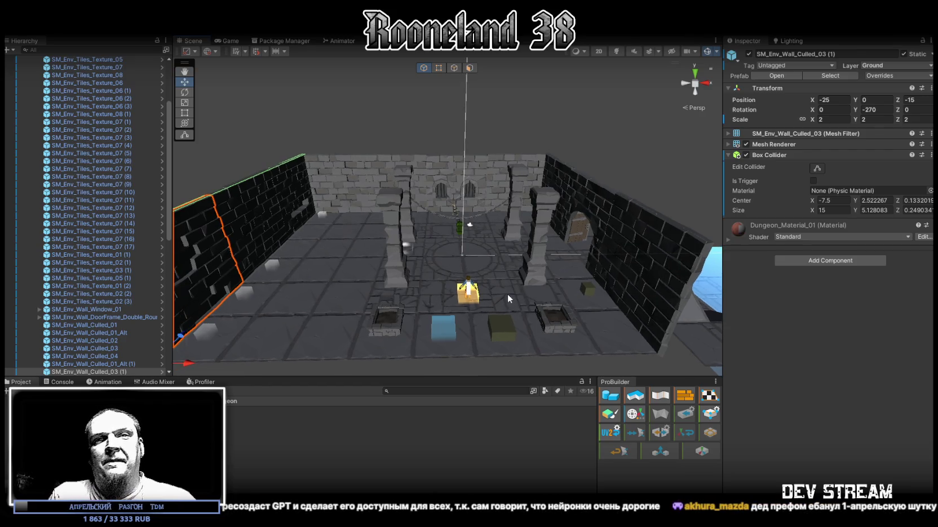